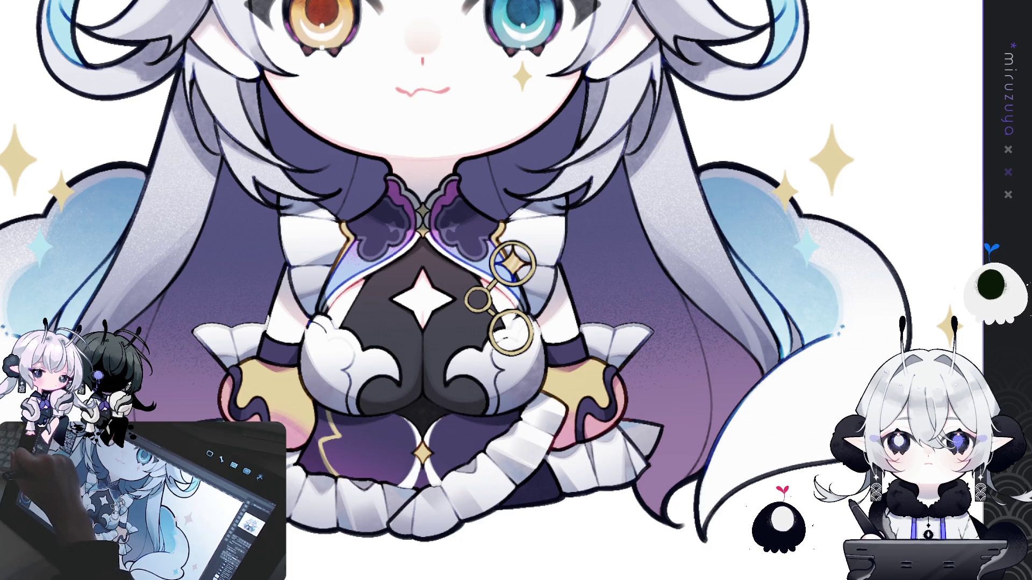
Step: On a sideways-turned canvas, redraw the pen line along the gold ring clasp, then return the view upright
drag(335, 110, 410, 320)
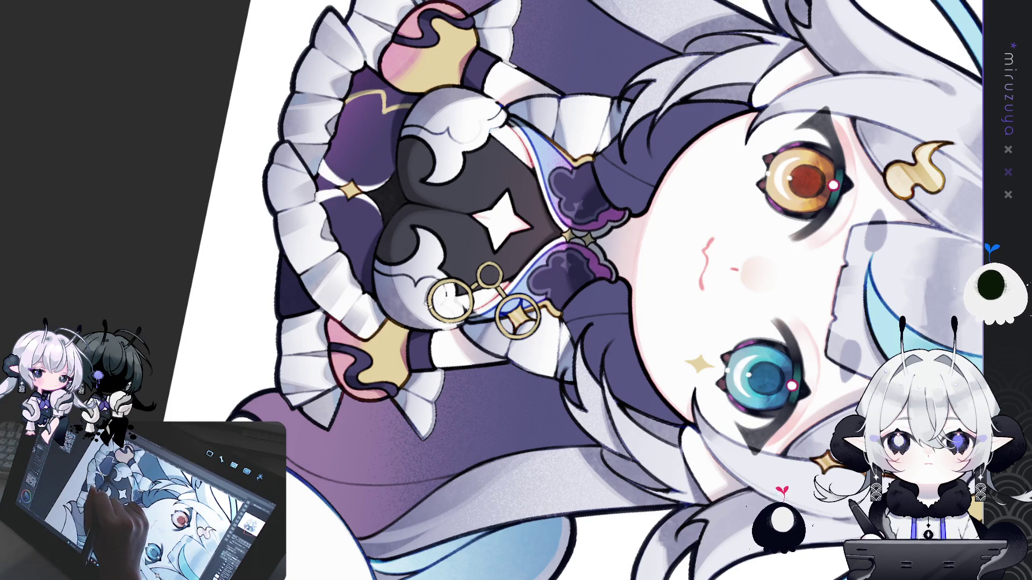
mouse_move(430, 283)
mouse_down()
mouse_move(434, 321)
mouse_move(465, 326)
mouse_up()
key(ctrl+z)
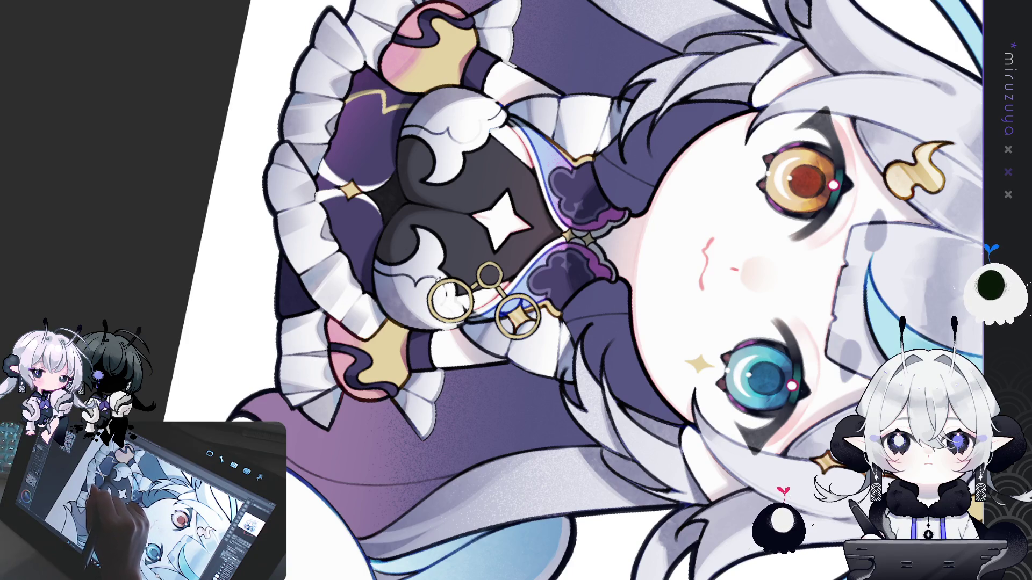
drag(431, 277, 450, 323)
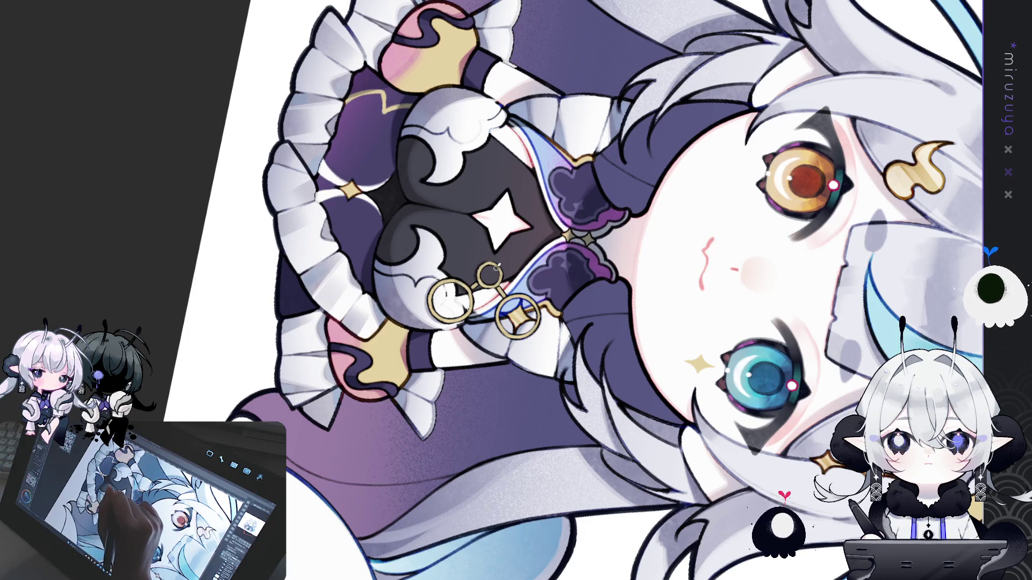
key(ctrl+@)
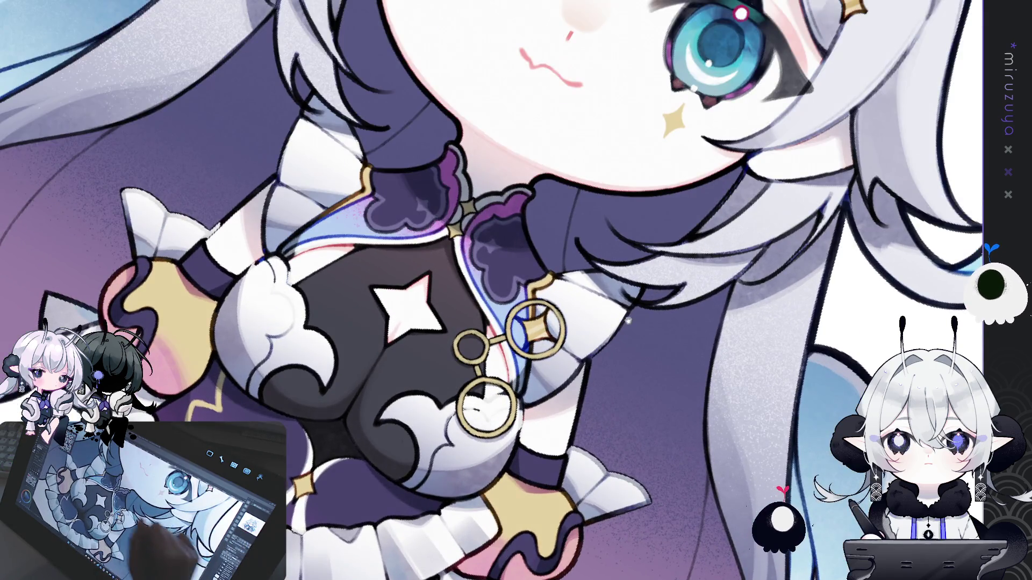
mouse_move(501, 328)
mouse_down()
mouse_move(493, 293)
mouse_move(423, 353)
mouse_up()
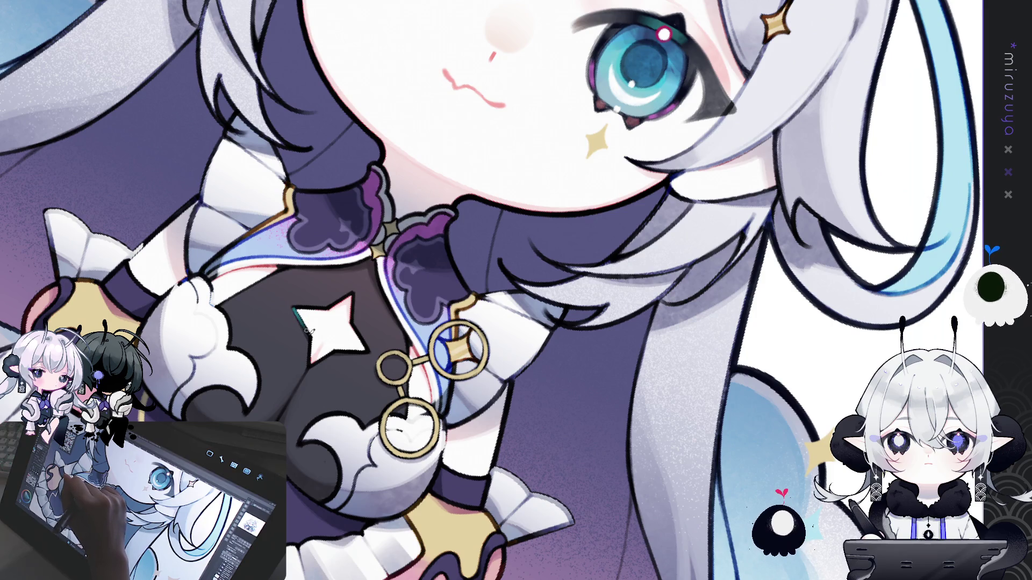
scroll(305, 409, down, 5)
scroll(537, 277, up, 4)
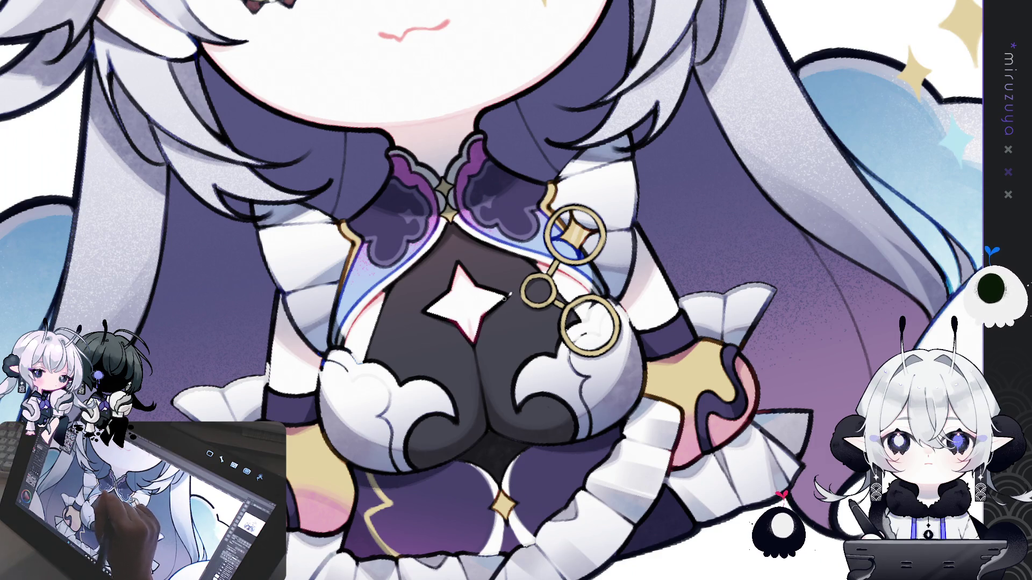
Step: Rotate the view to bring the girl's face and chest into frame
drag(479, 323, 524, 369)
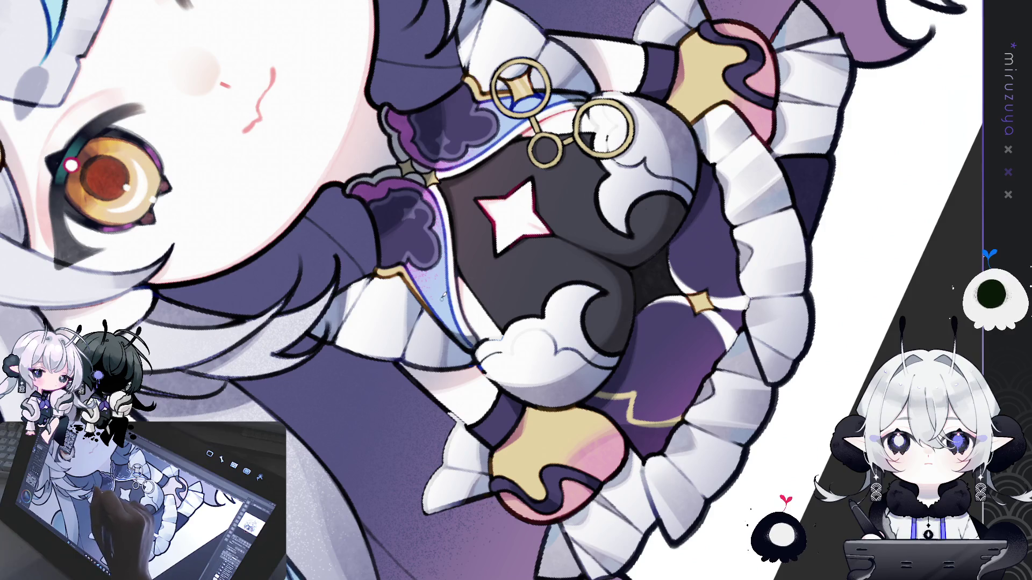
drag(443, 295, 444, 319)
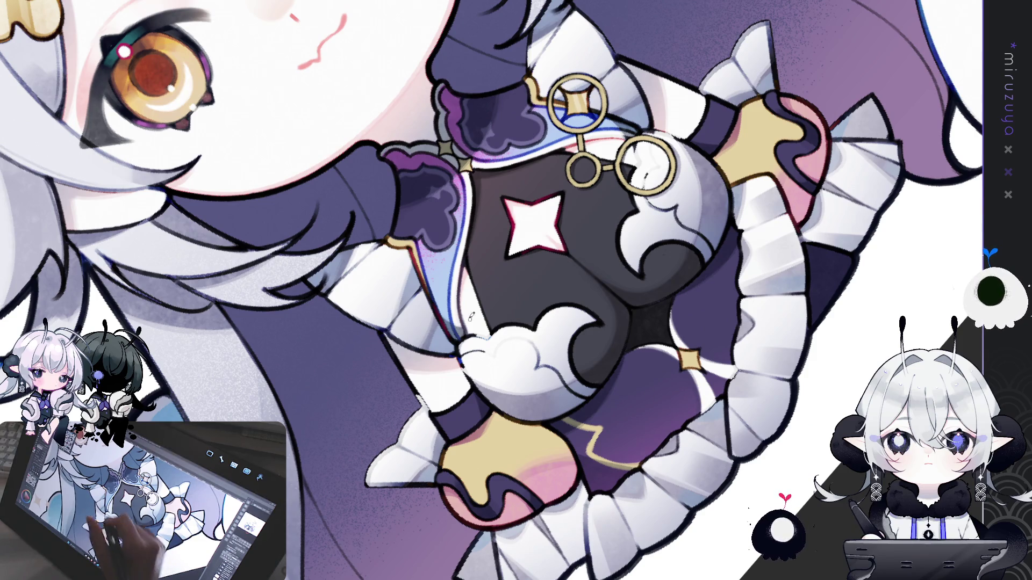
drag(471, 317, 422, 279)
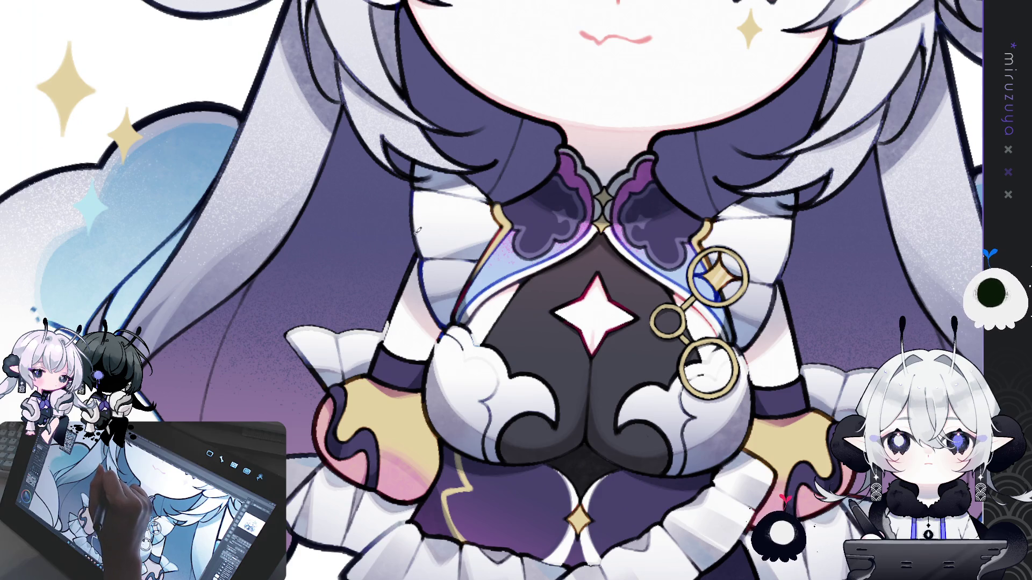
Step: Rotate and pan around the face, ending slightly tilted counterclockwise near the amber eye
drag(485, 202, 461, 295)
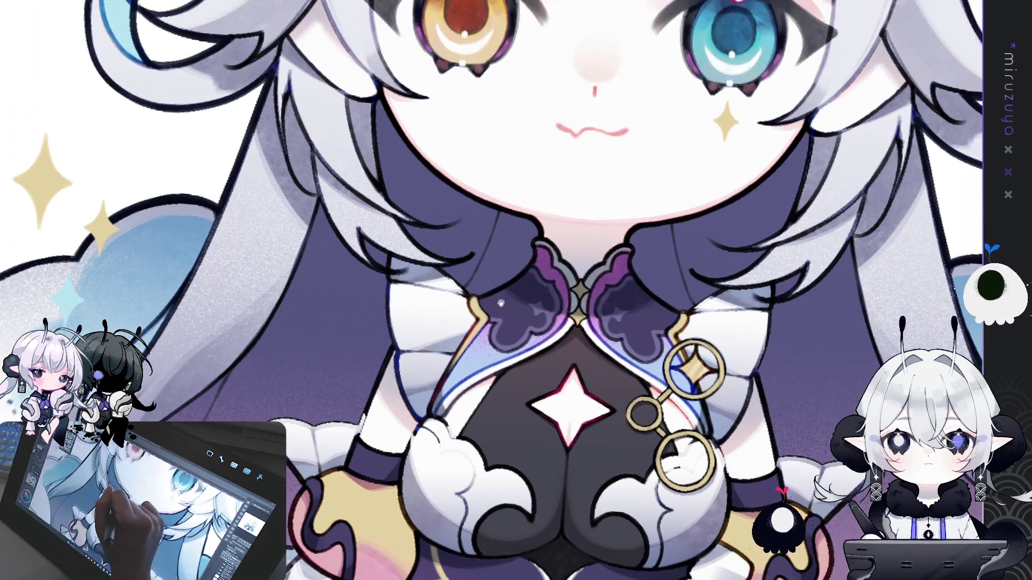
drag(521, 244, 444, 260)
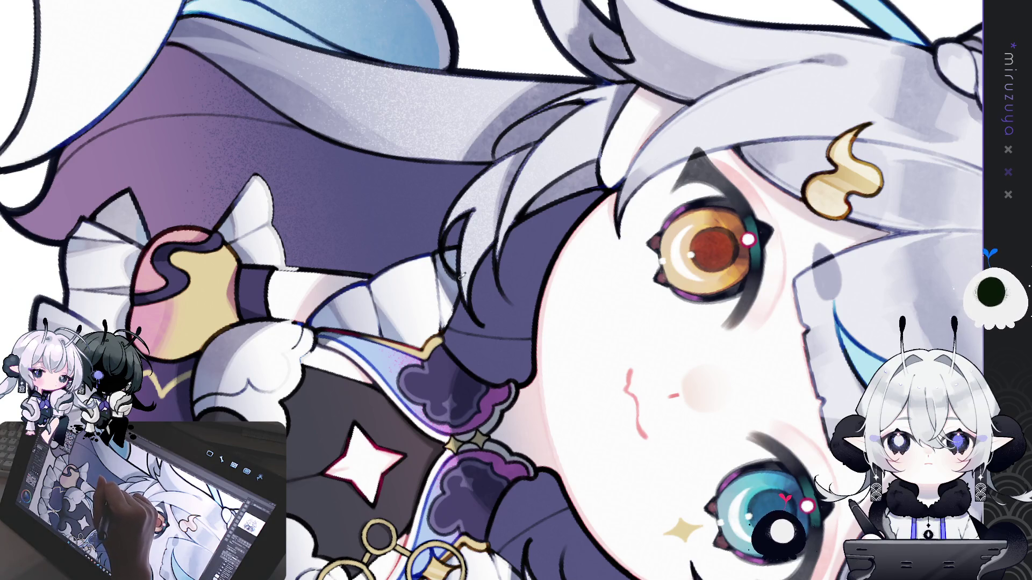
drag(524, 176, 463, 144)
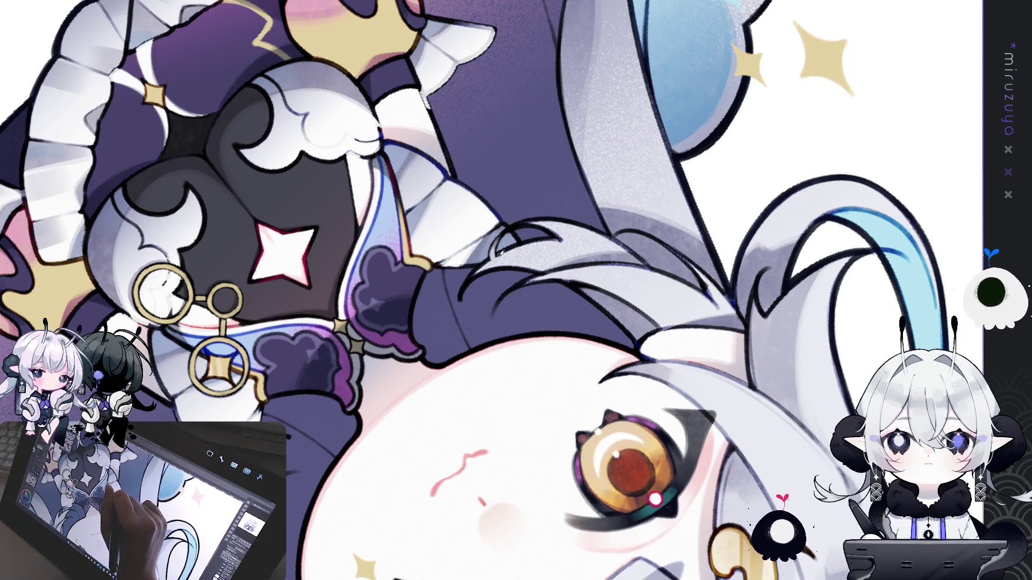
drag(460, 393, 477, 232)
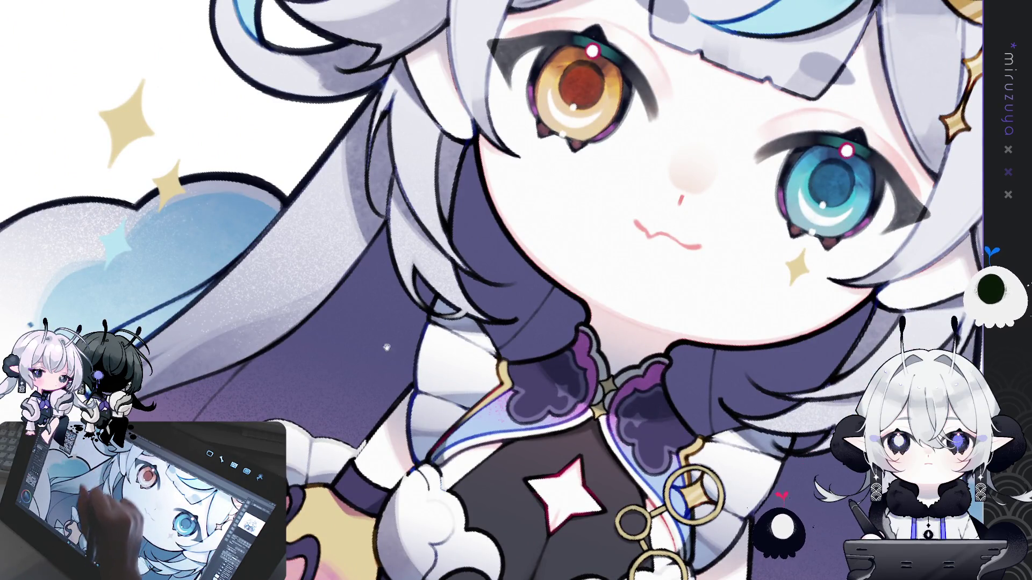
drag(468, 241, 466, 346)
drag(803, 107, 740, 116)
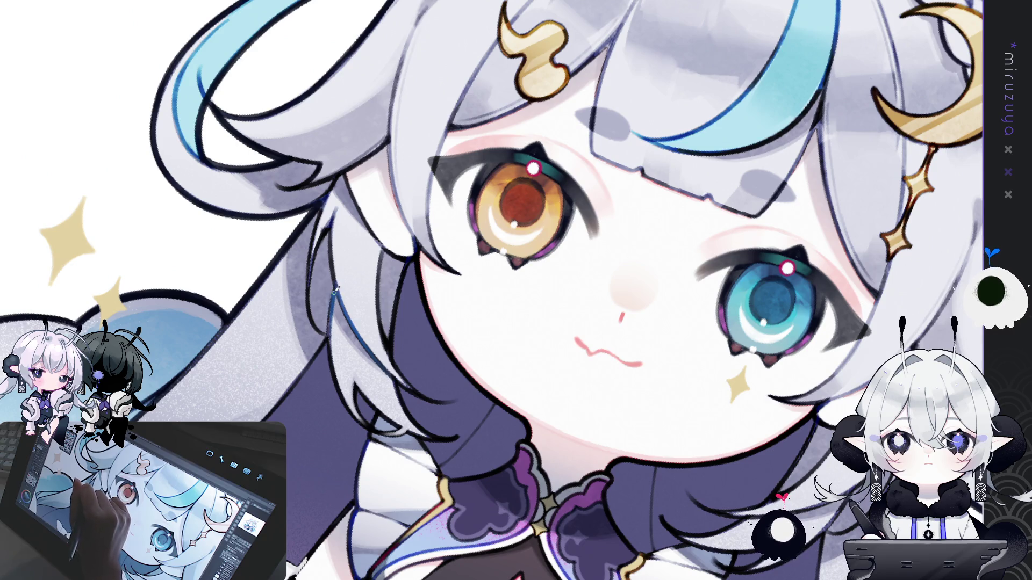
drag(331, 329, 597, 320)
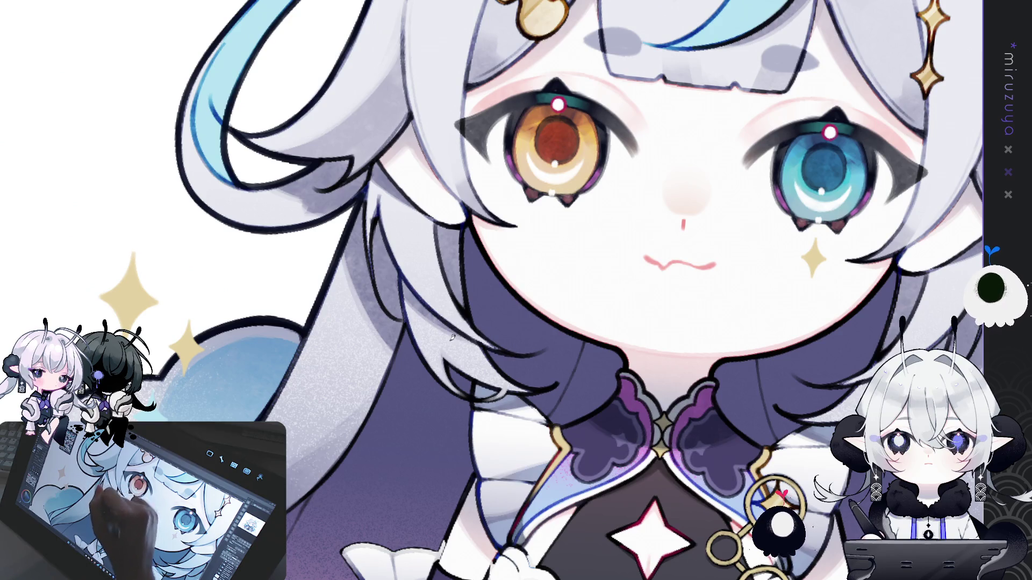
key(minus)
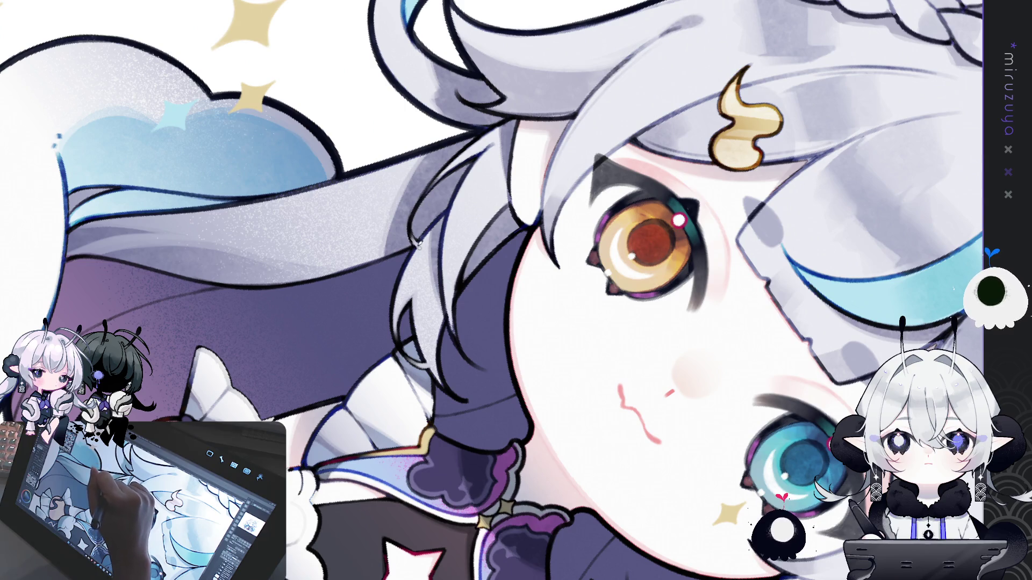
drag(423, 196, 446, 184)
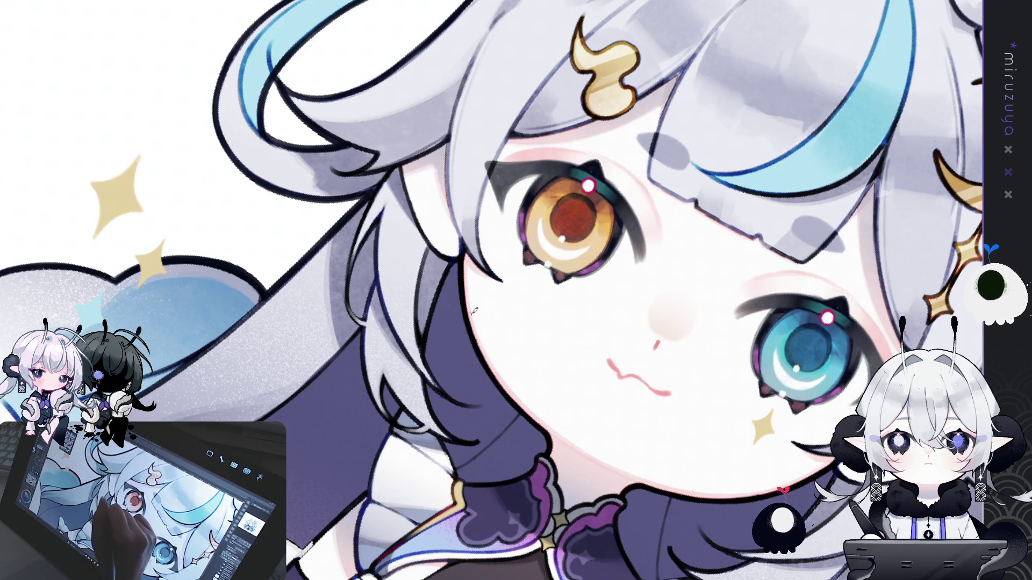
drag(384, 201, 317, 237)
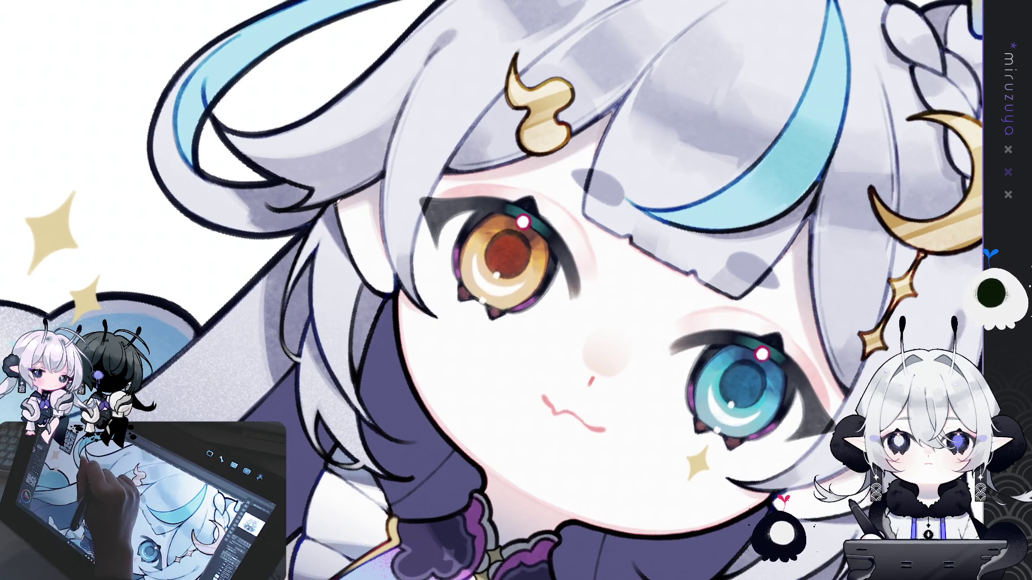
Step: Paint two thin reddish accent strokes along the hair edge beside the orange eye
drag(334, 202, 341, 225)
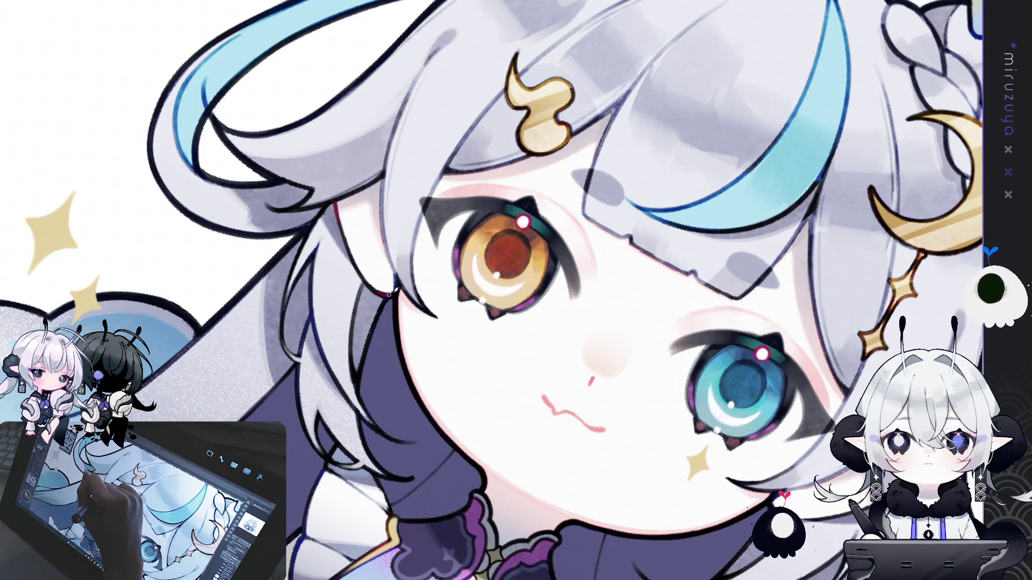
drag(383, 295, 397, 287)
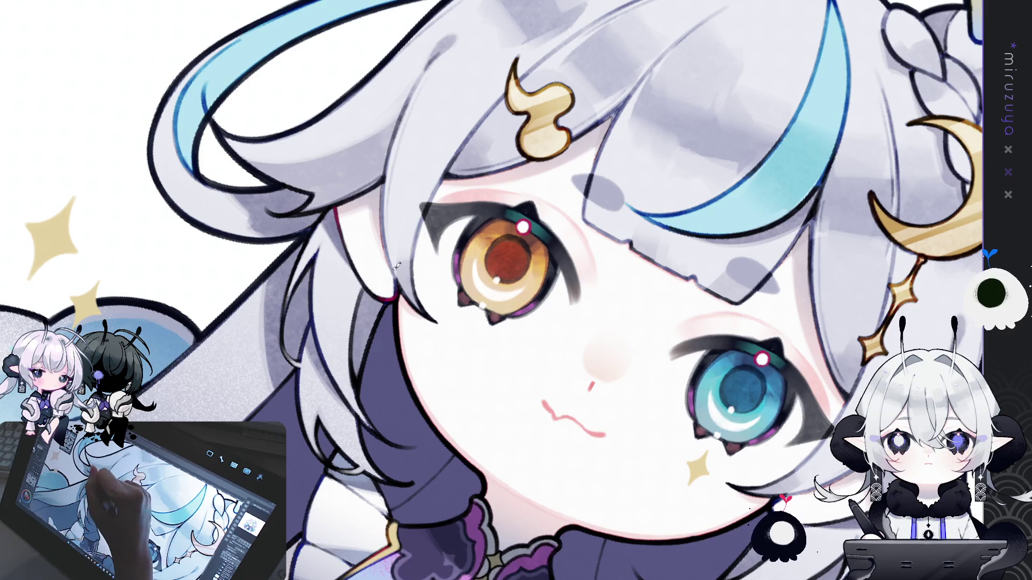
scroll(396, 265, up, 3)
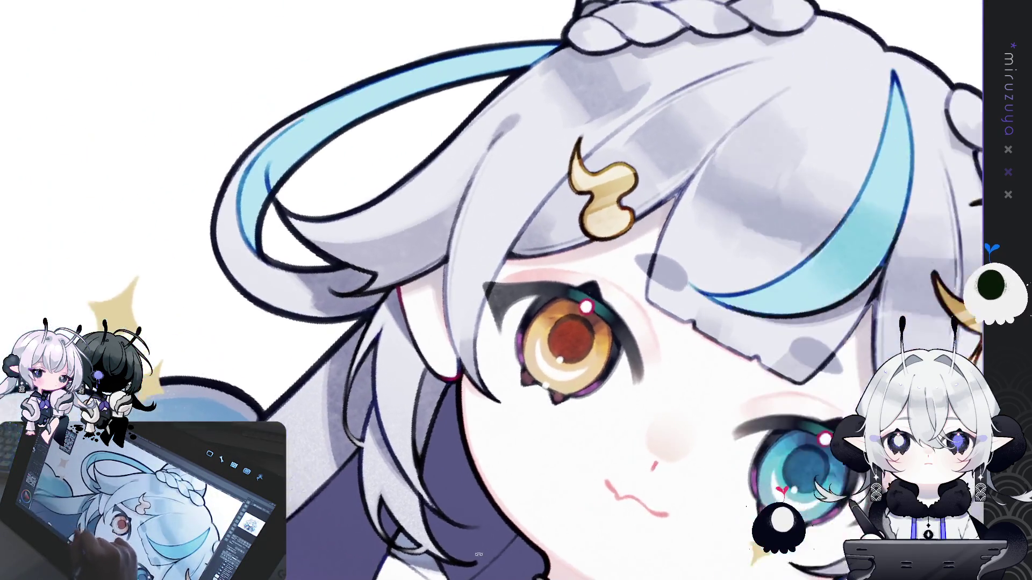
scroll(478, 554, down, 1)
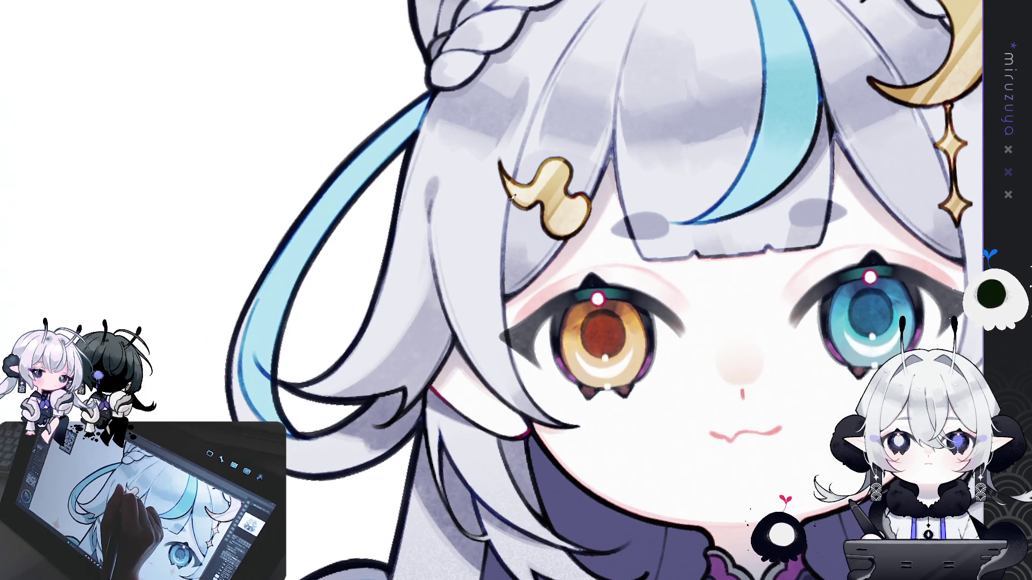
Step: Darken the hair edge beside the amber eye with two faint downward strokes
drag(513, 200, 506, 277)
drag(506, 223, 507, 309)
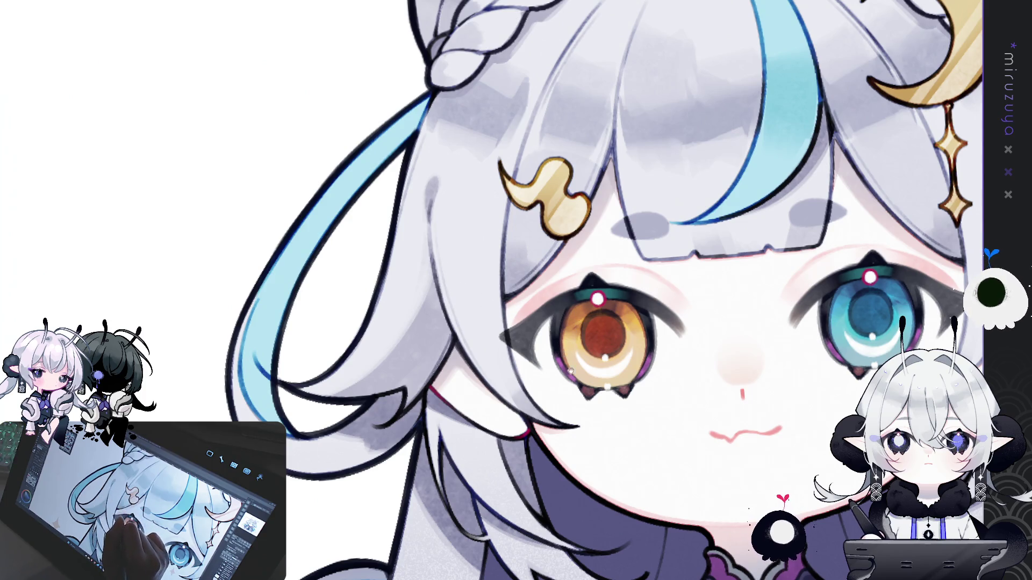
drag(577, 370, 626, 322)
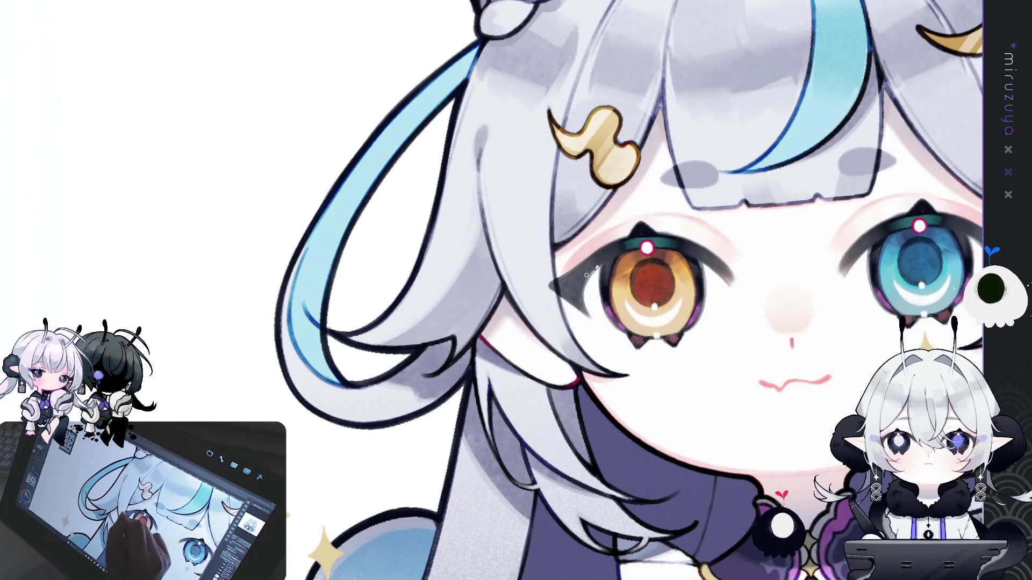
drag(585, 275, 589, 367)
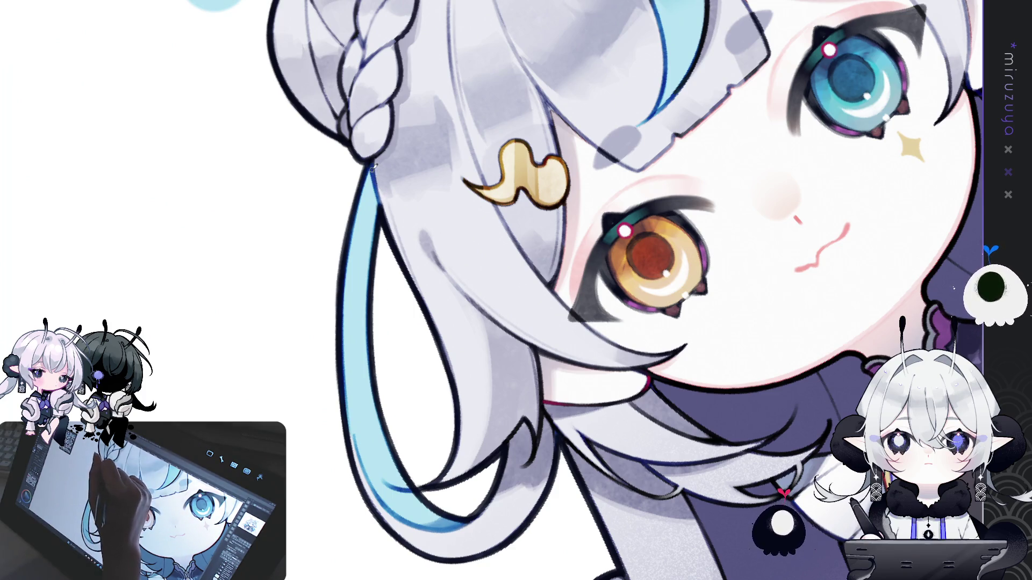
drag(408, 402, 310, 188)
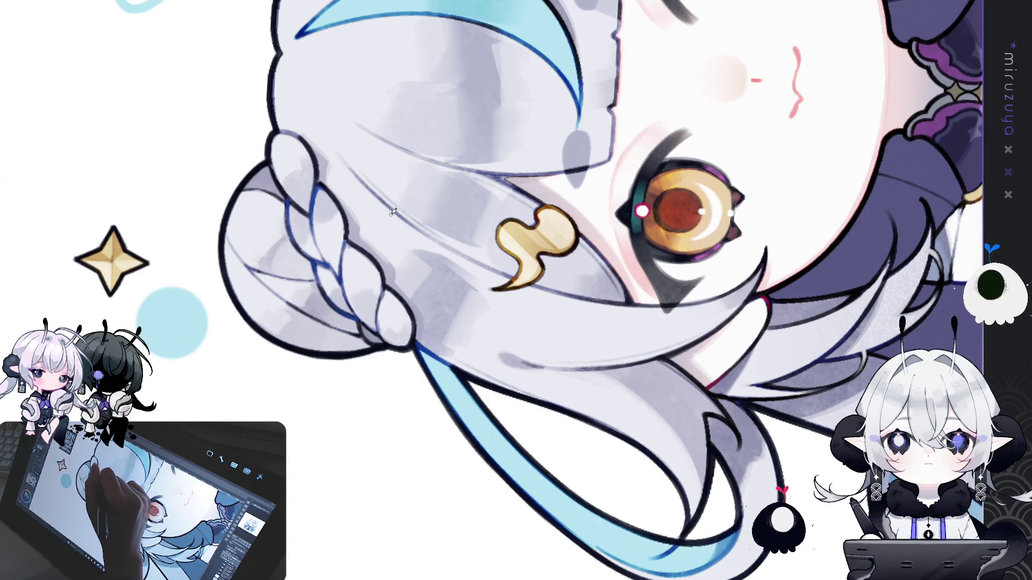
drag(393, 210, 403, 180)
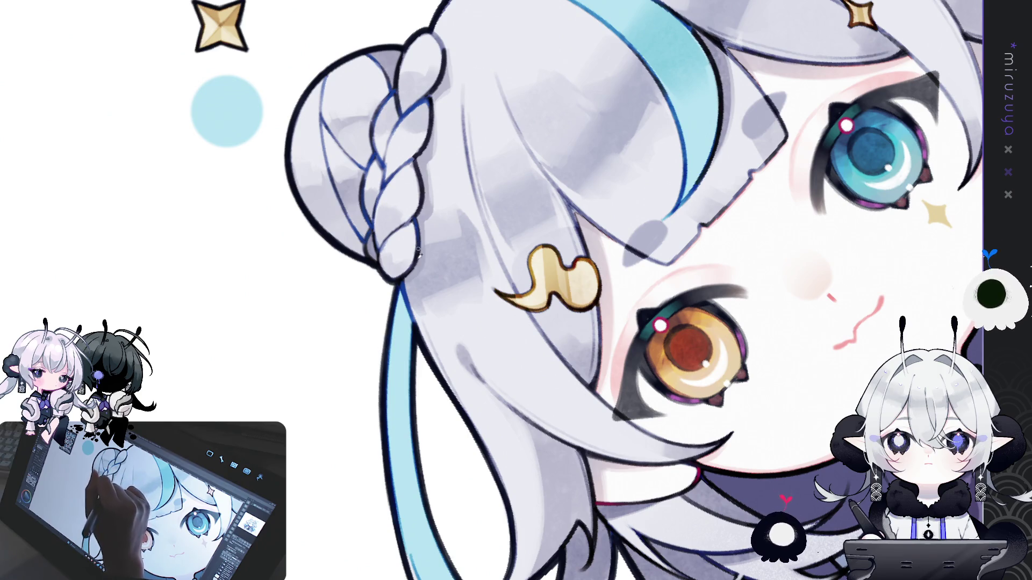
Step: Zoom out slightly on the face and pan up to its upper part
drag(418, 253, 384, 206)
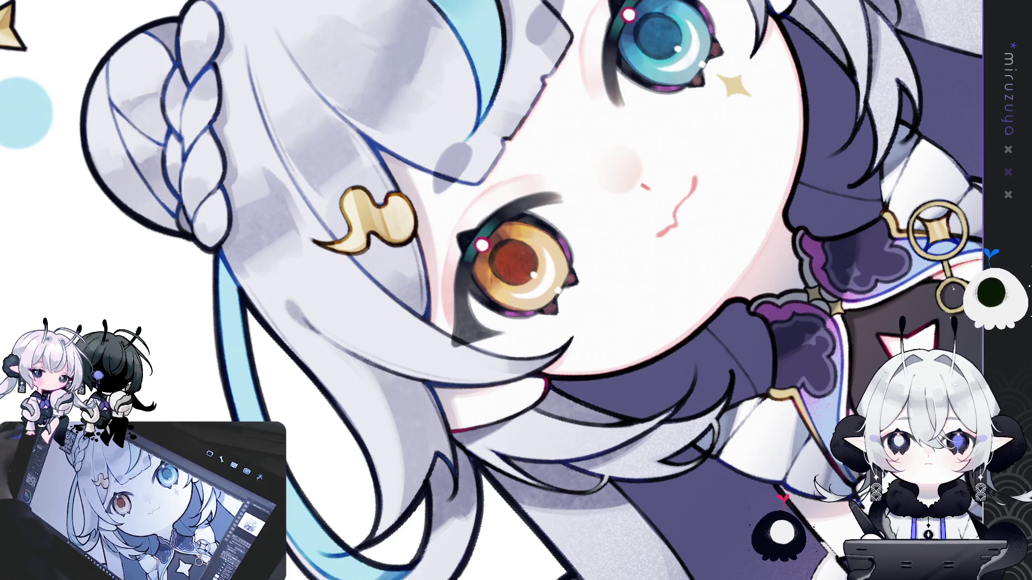
drag(686, 377, 685, 320)
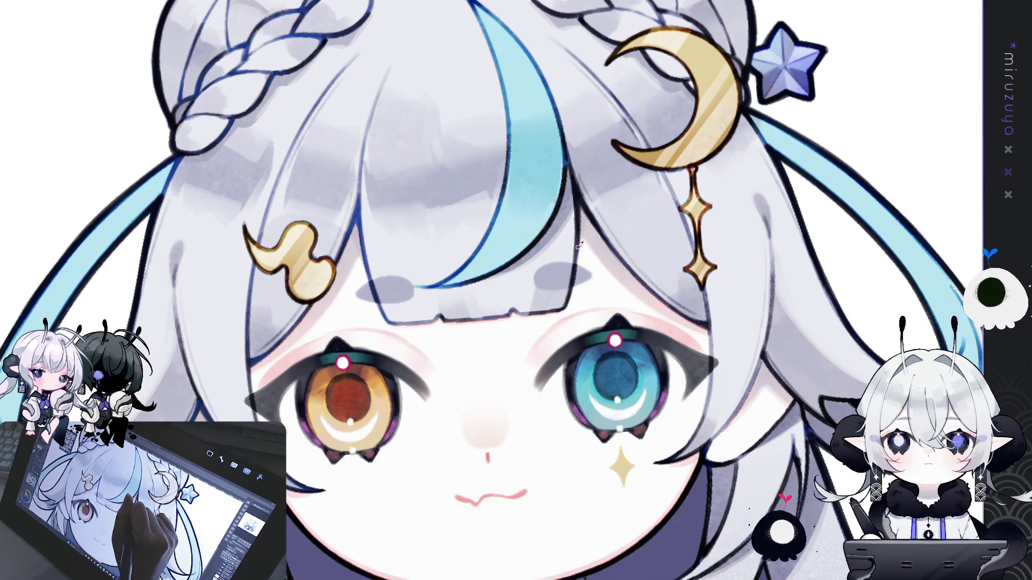
Step: Level the tilted canvas, zoom onto both eyes and pan slightly across the face
key(ctrl+minus)
key(minus)
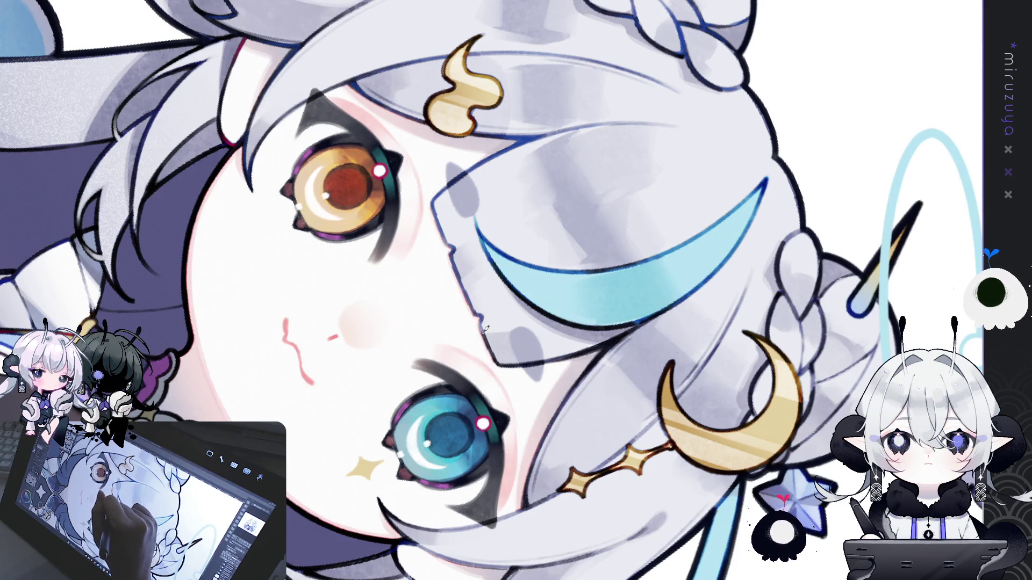
key(ctrl+0)
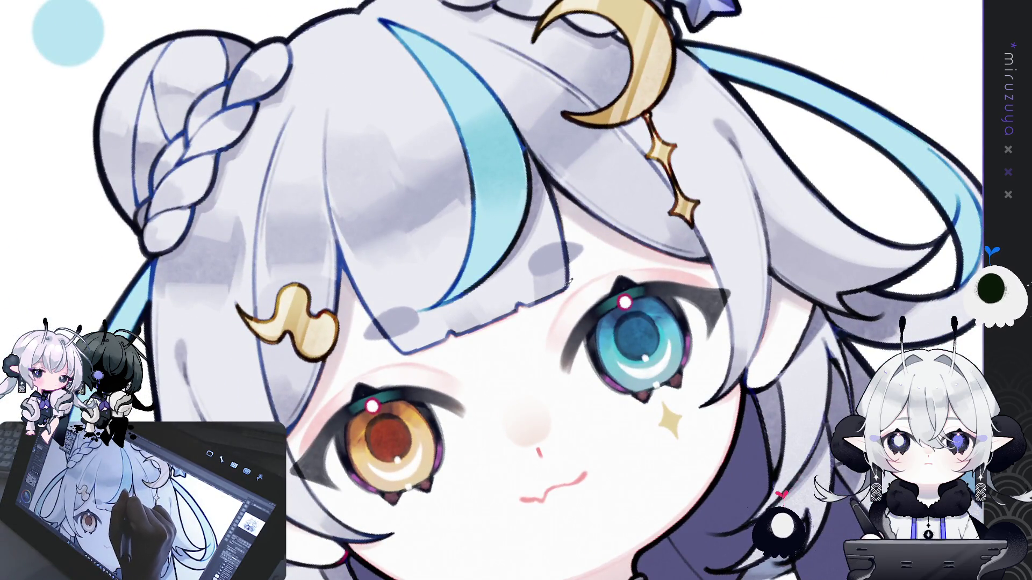
key(ctrl+0)
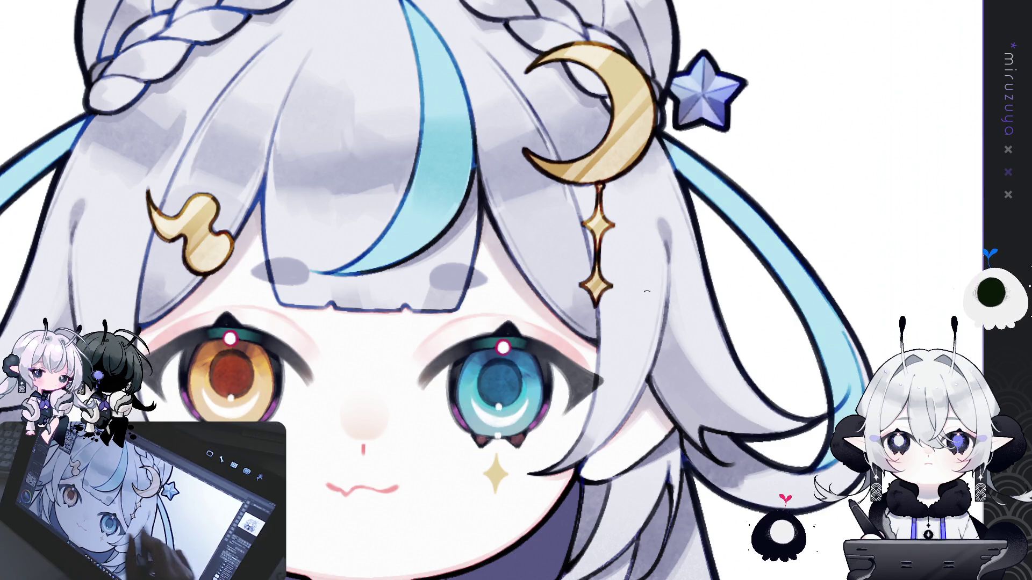
drag(516, 290, 482, 309)
Step: Tilt the view toward the hair bun and its halo
drag(687, 322, 481, 221)
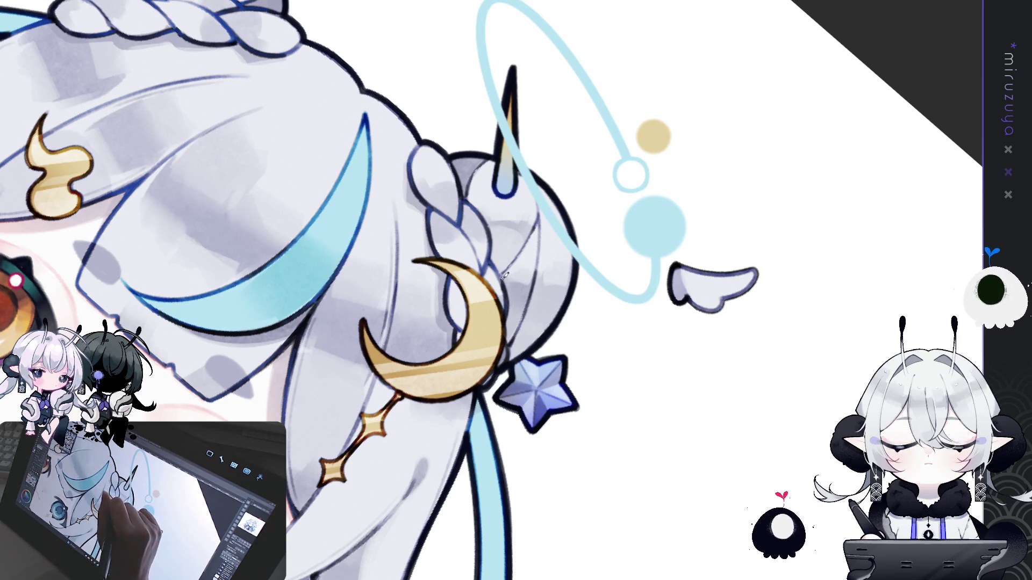
mouse_move(515, 315)
mouse_down()
mouse_move(618, 447)
mouse_move(623, 471)
mouse_up()
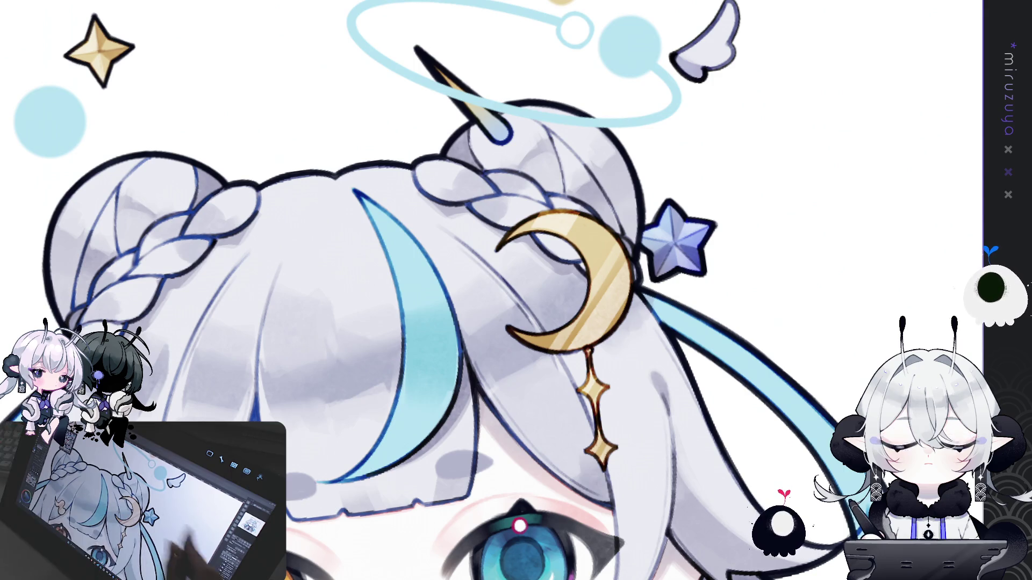
scroll(836, 347, down, 2)
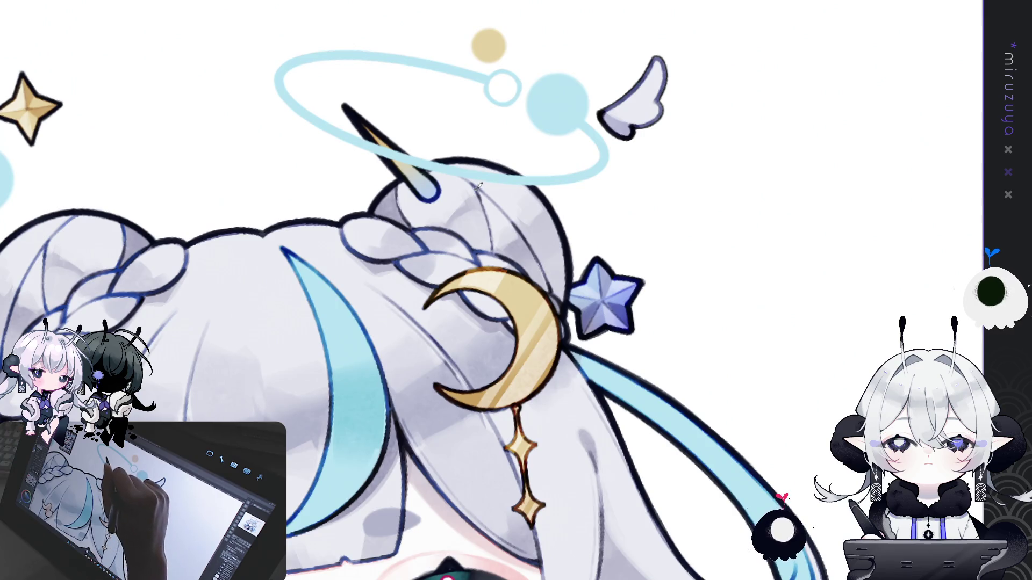
scroll(532, 243, up, 2)
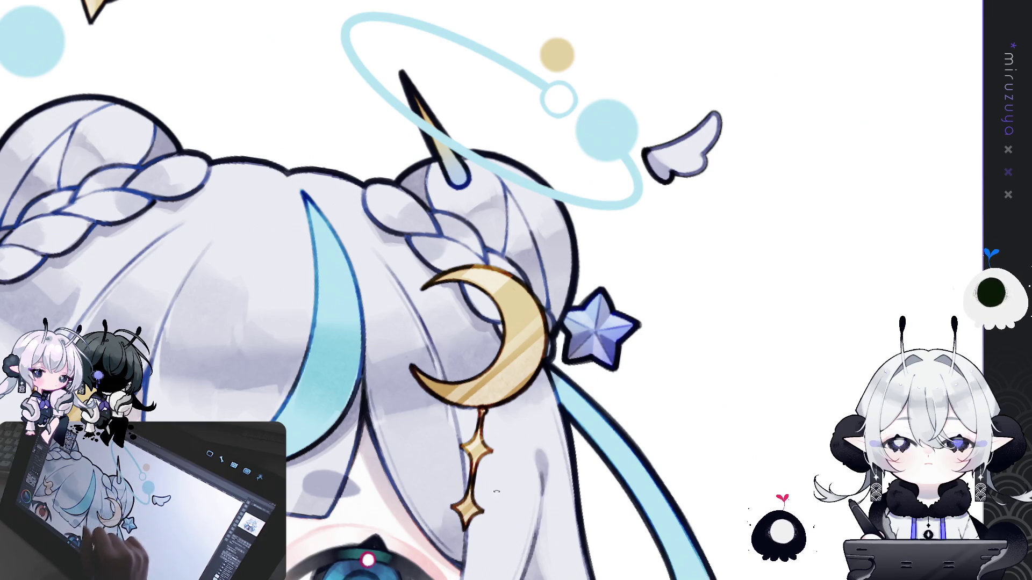
drag(555, 288, 730, 280)
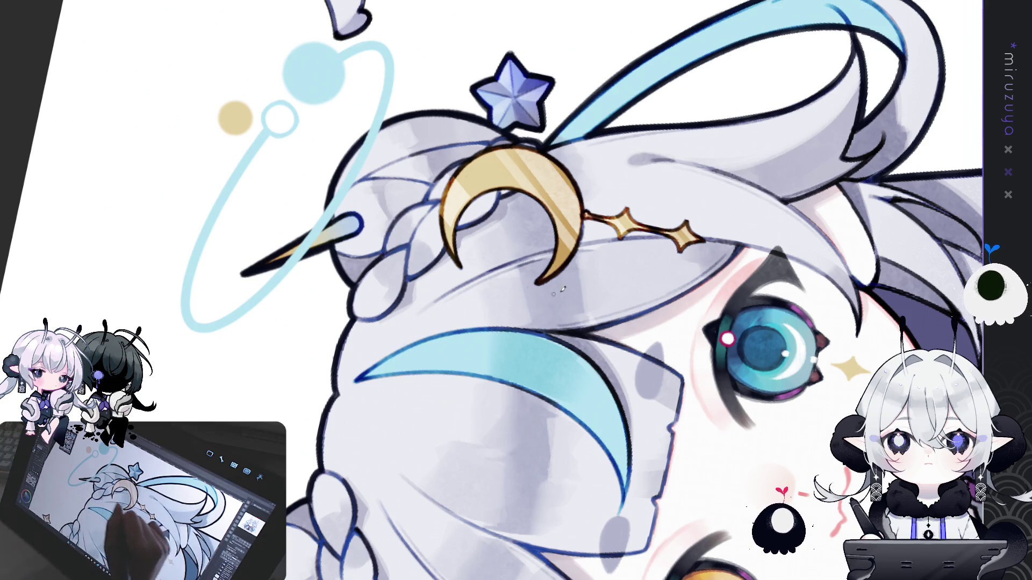
Step: Centre the face with both eyes in view and reset the canvas rotation to level
mouse_move(635, 386)
mouse_down()
mouse_move(635, 351)
mouse_move(694, 254)
mouse_move(546, 497)
mouse_up()
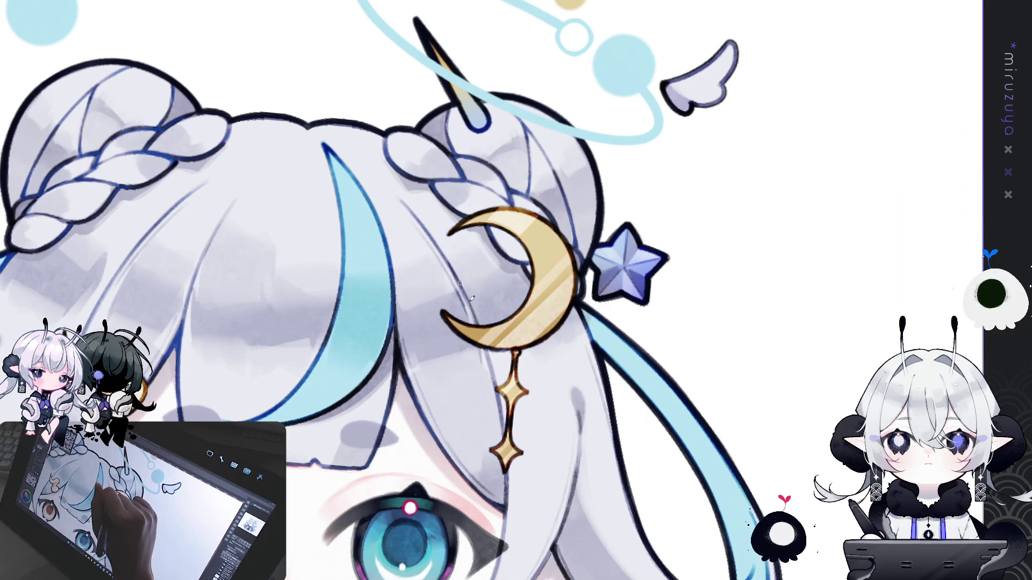
drag(460, 286, 490, 235)
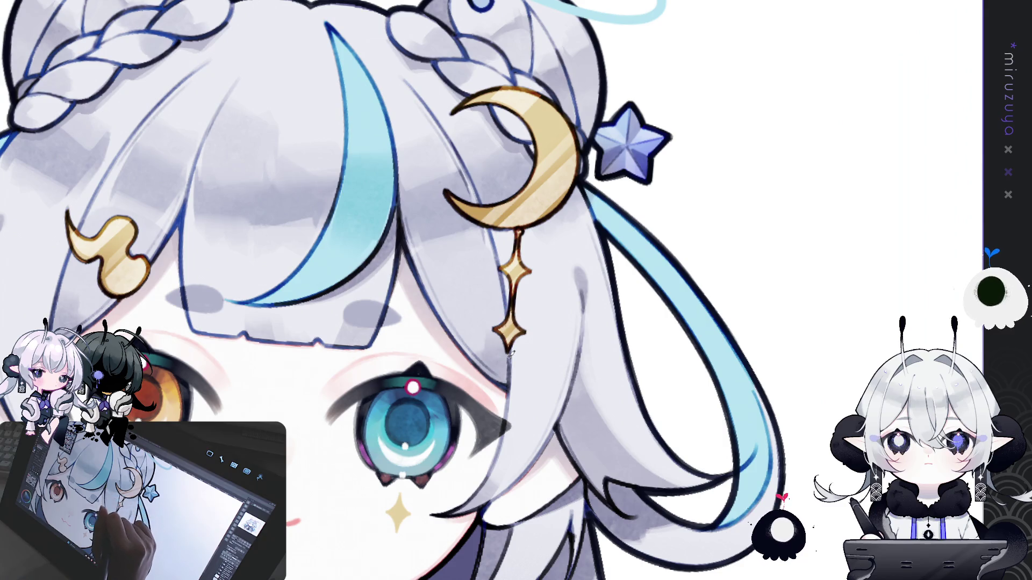
drag(534, 472, 747, 345)
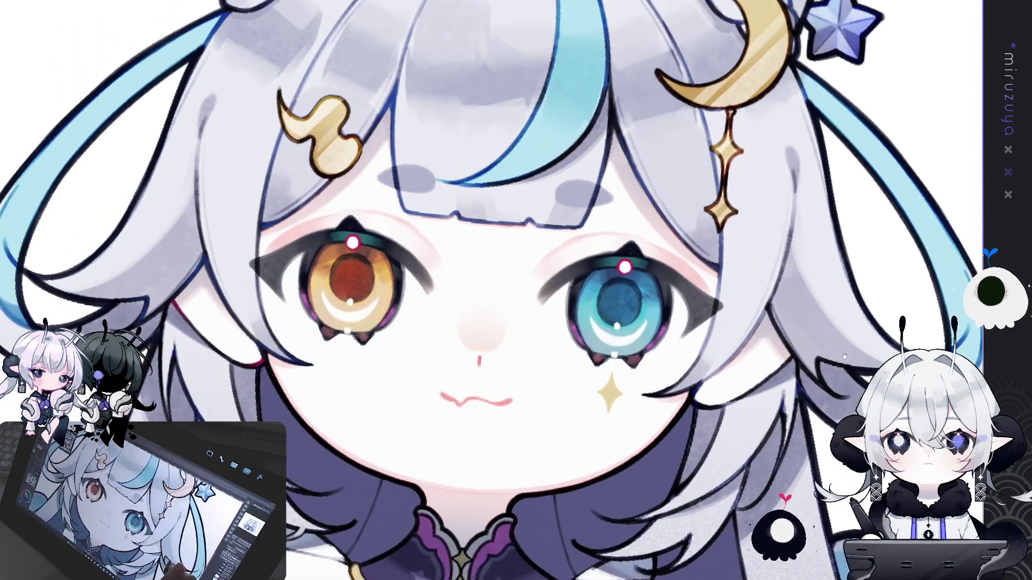
drag(834, 373, 830, 385)
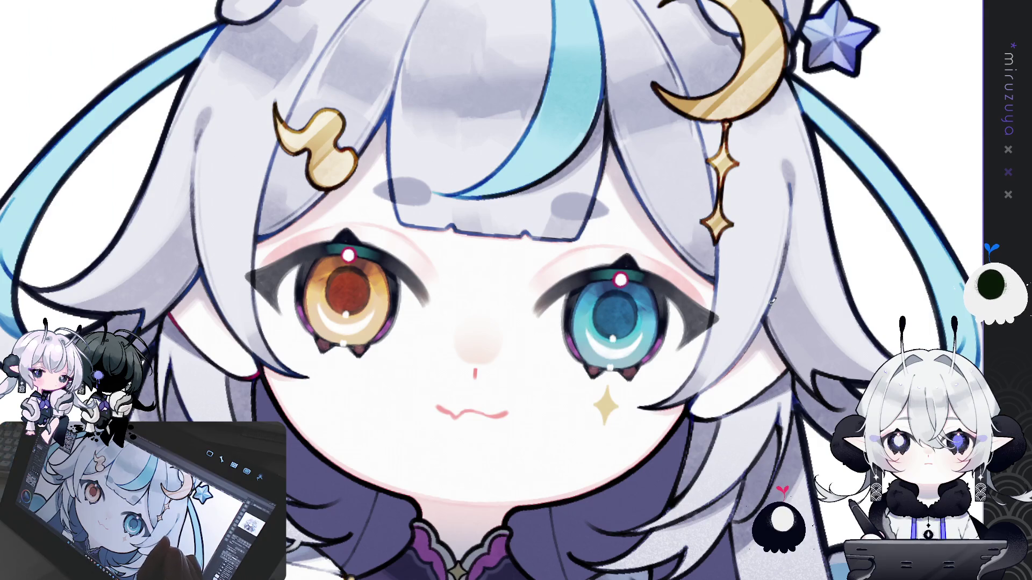
key(ctrl+@)
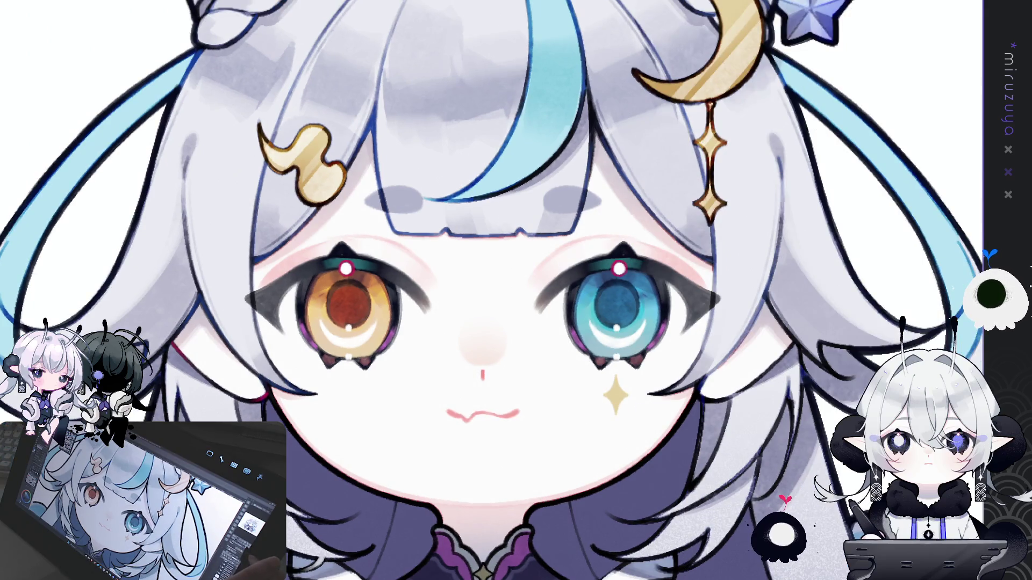